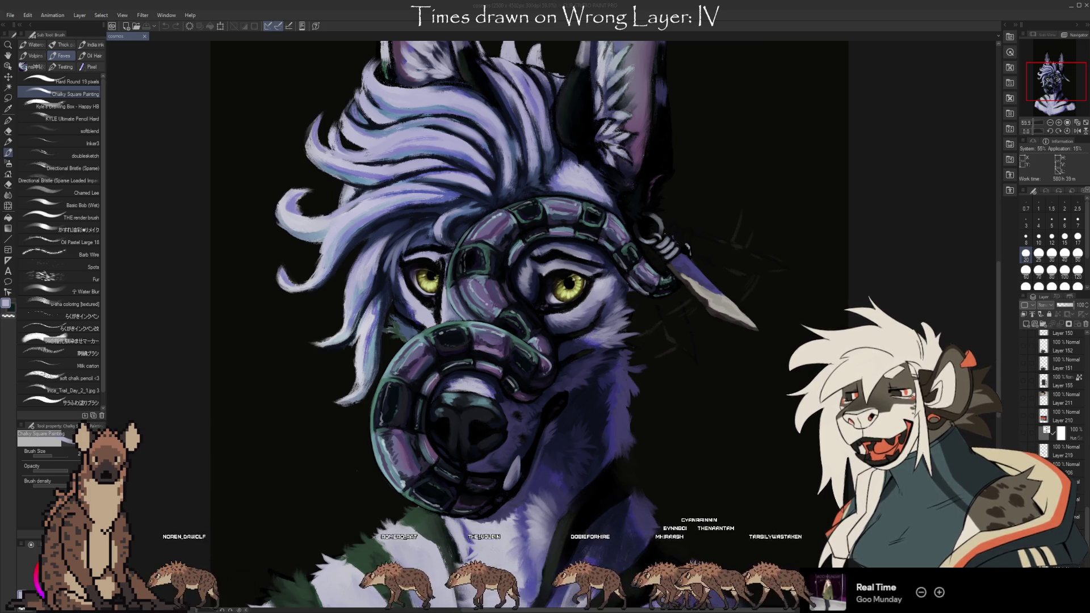
Scroll down the canvas to review the lilac-furred wolf portrait's glossy coiled muzzle and striped chest fur.
scroll(538, 306, "down", 2)
scroll(538, 306, "down", 2)
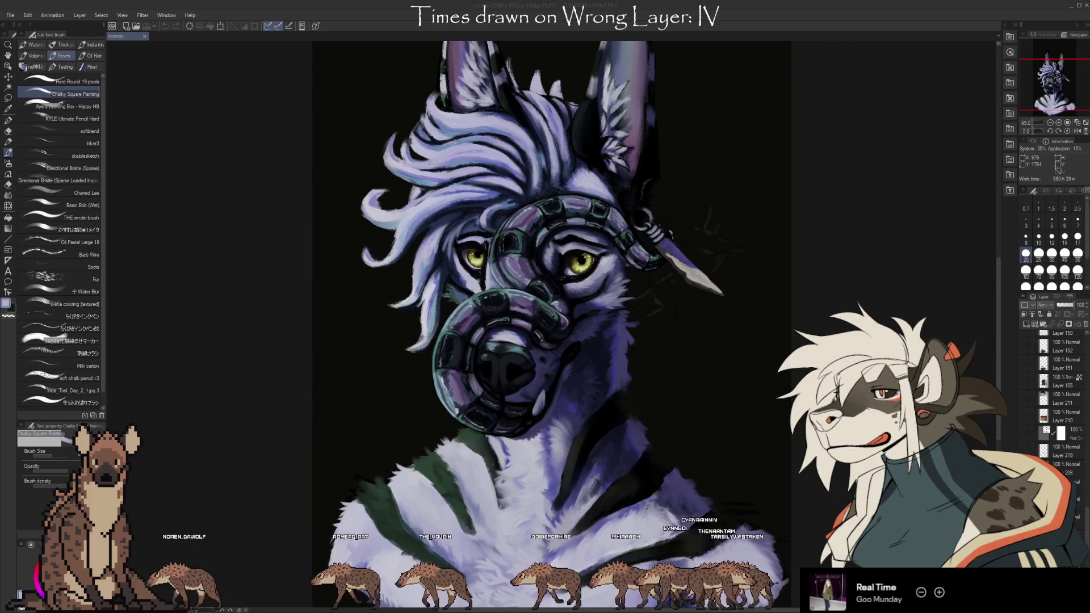
scroll(729, 138, "up", 1)
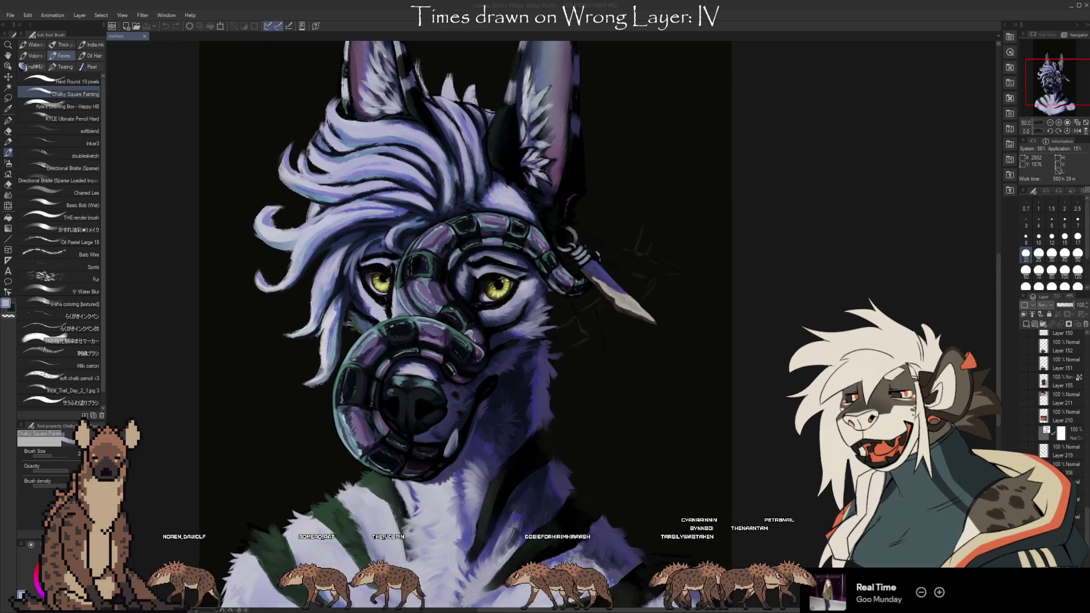